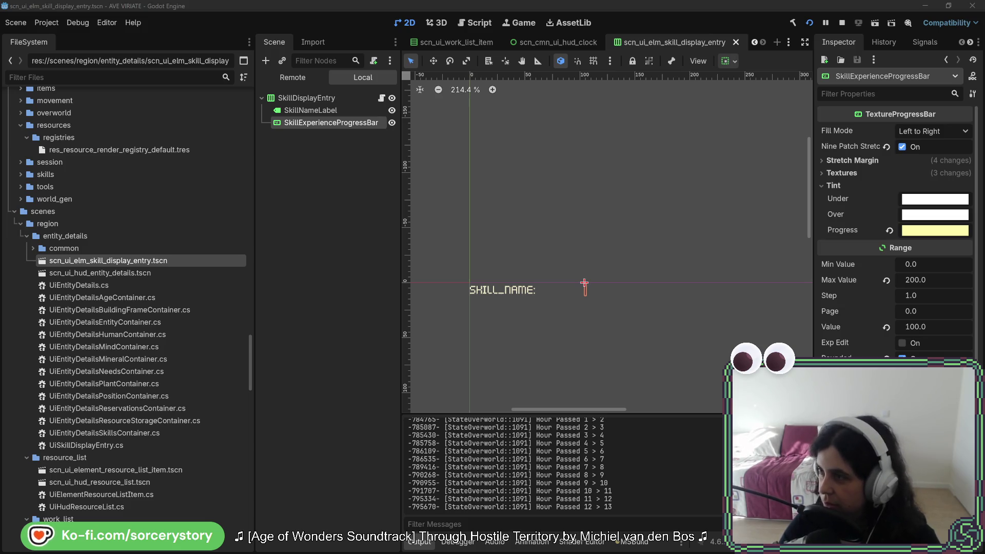
Position the Steam store page window over the editor and maximize it to fill the screen.
mouse_move(554, 0)
left_mouse_down()
mouse_move(510, 59)
mouse_move(457, 81)
left_mouse_up()
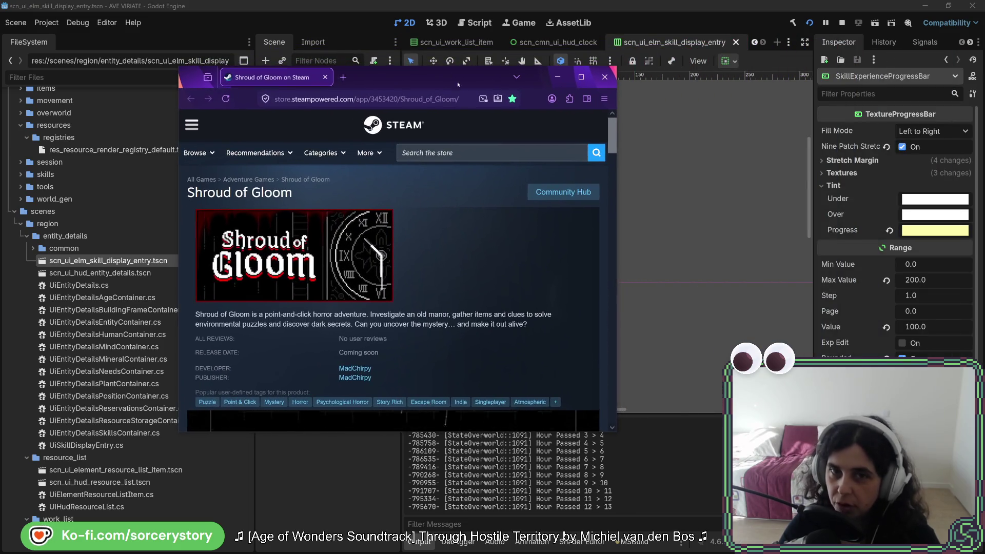
left_click(581, 77)
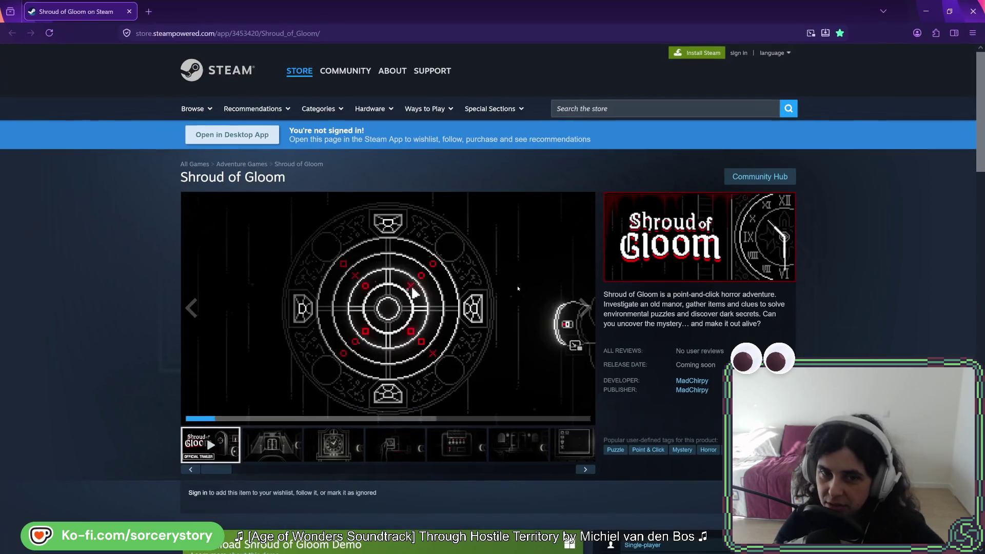
key("ctrl+l")
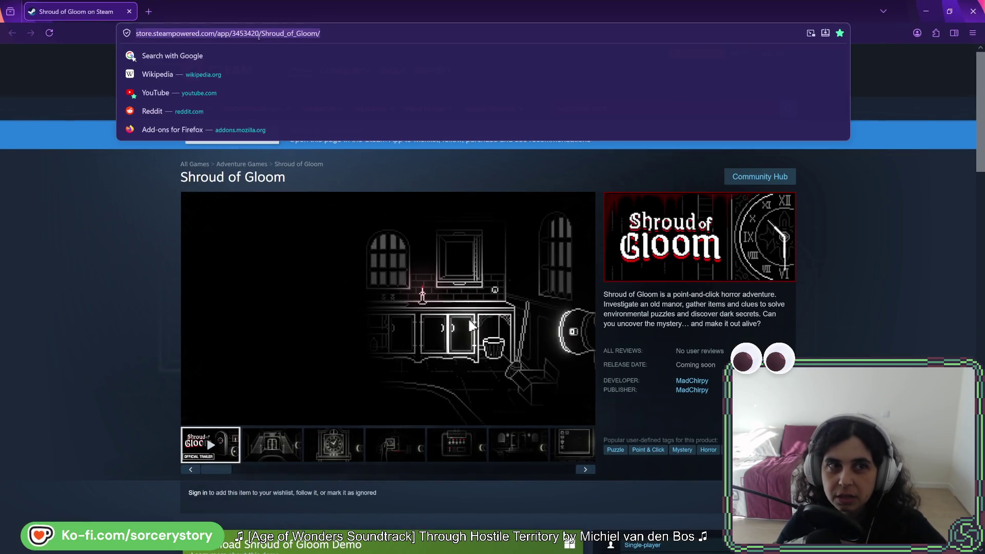
key("Escape")
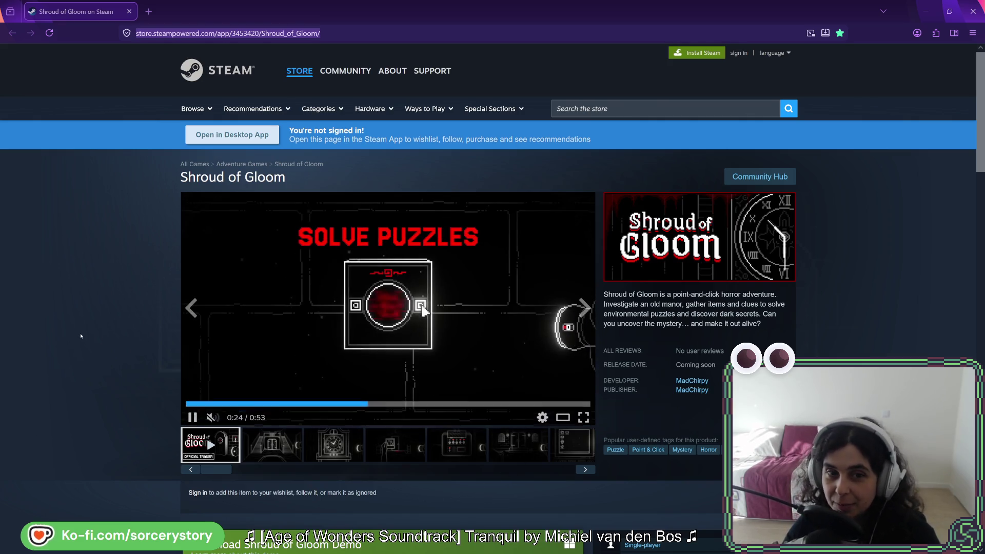
scroll(101, 270, "down", 2)
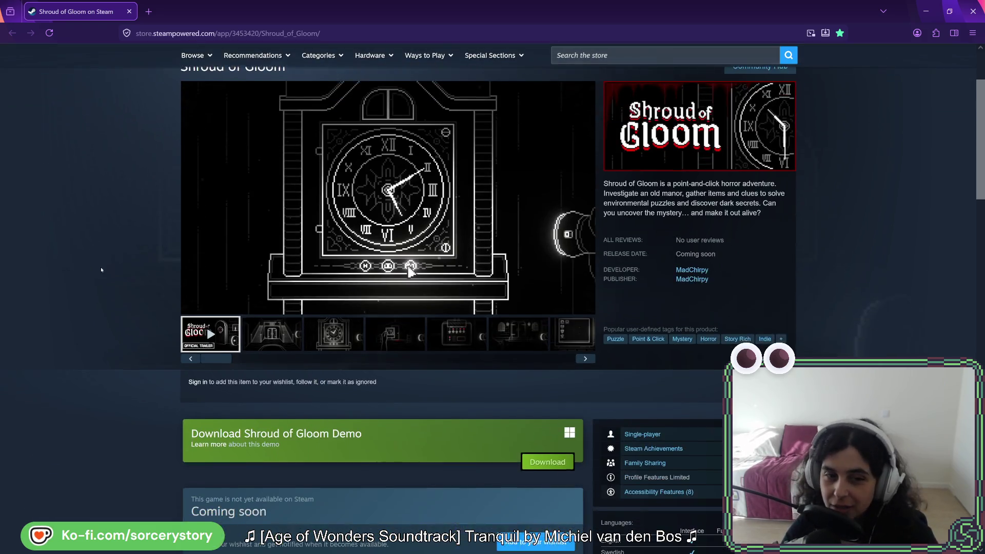
scroll(101, 269, "down", 1)
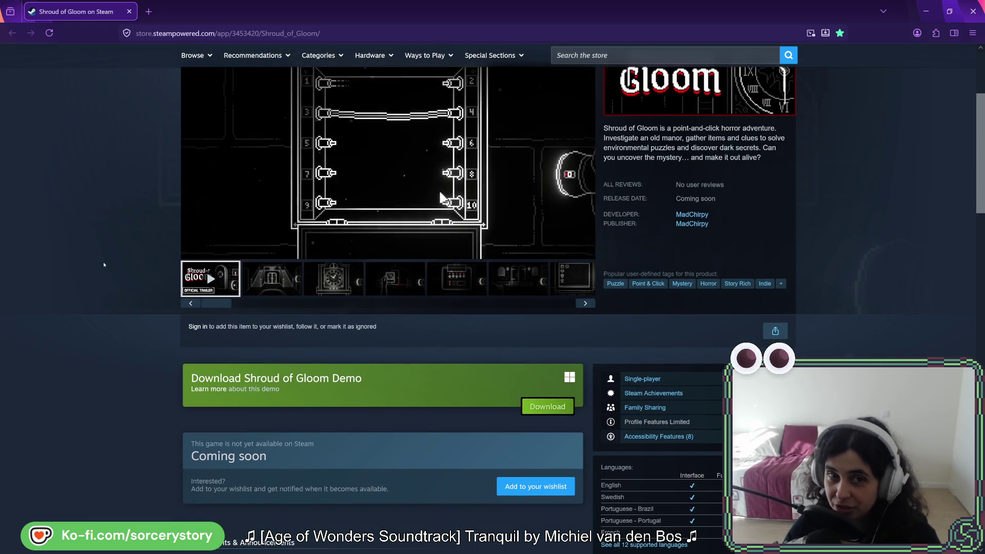
scroll(103, 261, "up", 3)
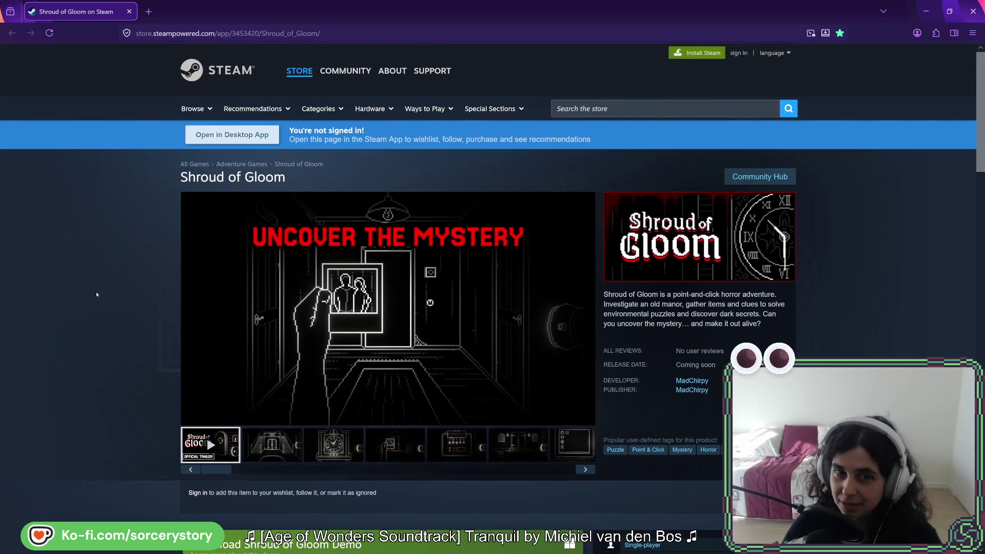
scroll(97, 304, "down", 1)
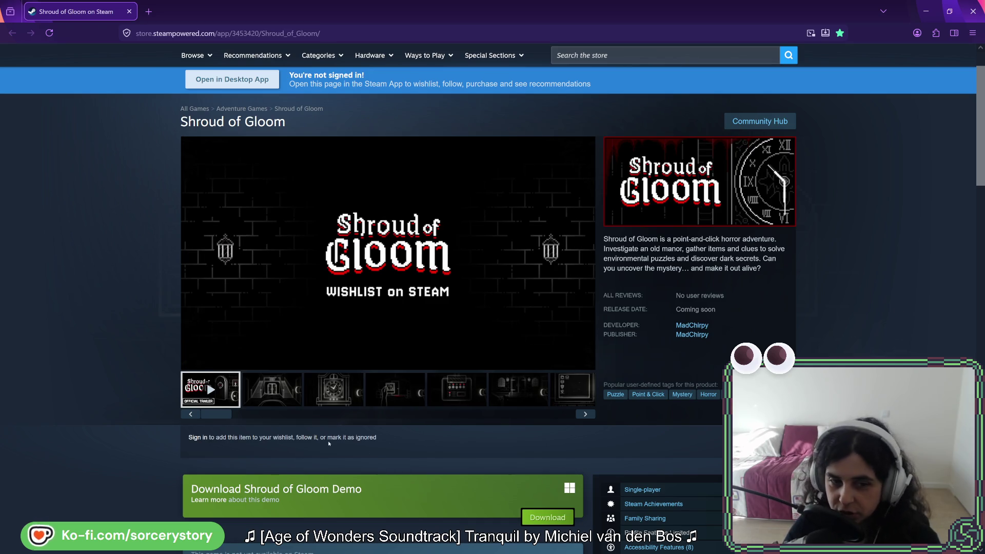
scroll(489, 294, "down", 5)
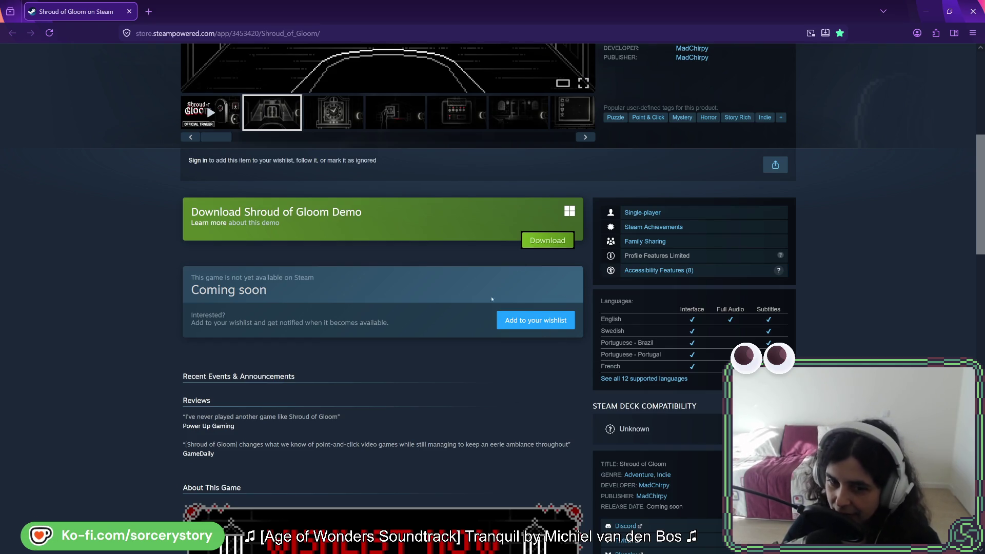
scroll(446, 300, "down", 4)
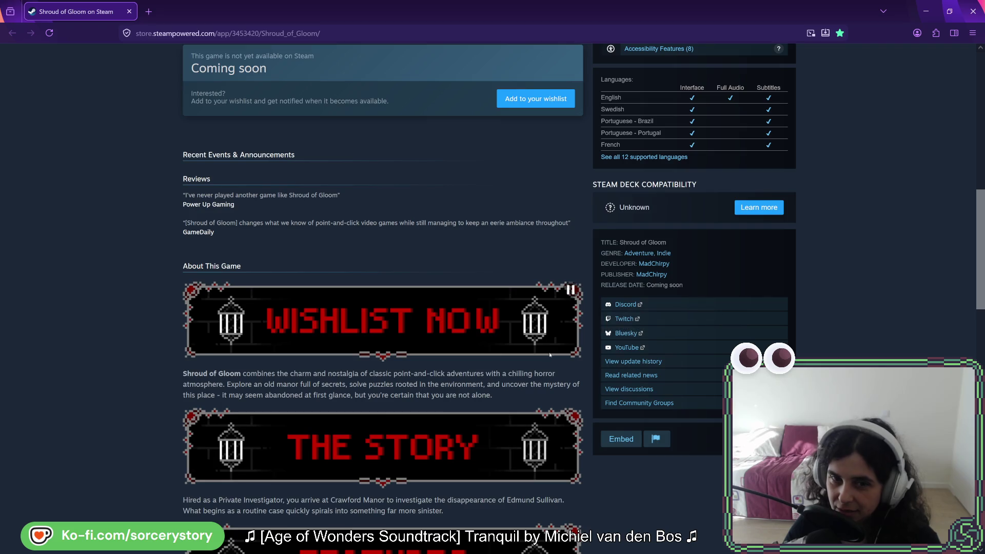
scroll(323, 357, "up", 10)
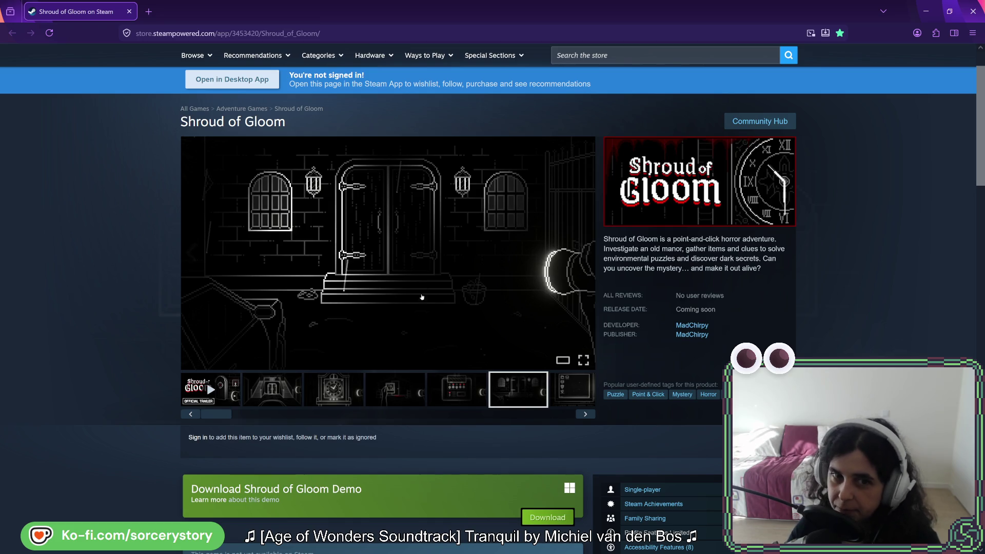
View the photo-in-hand, control-panel and doorway scene screenshots in the store viewer.
left_click(401, 396)
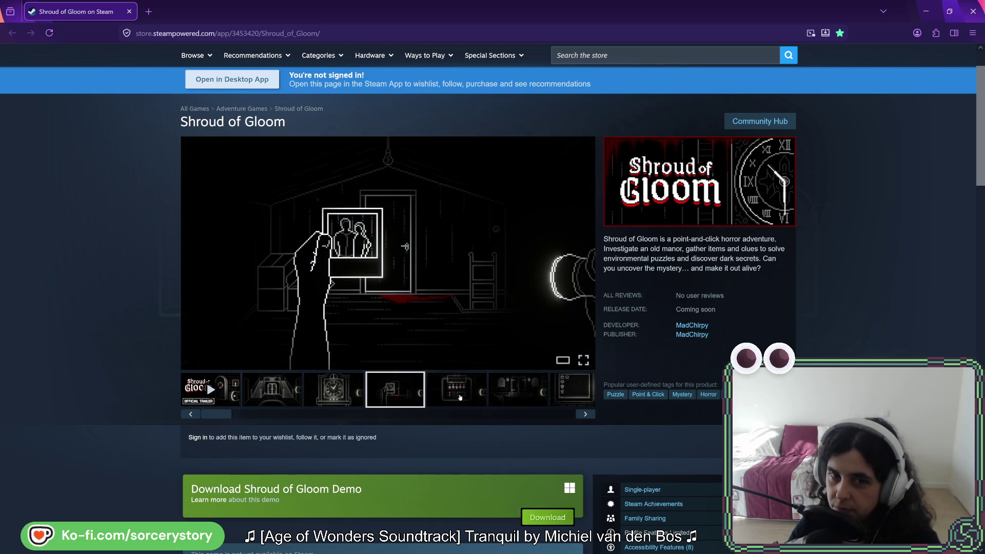
left_click(460, 397)
left_click(528, 389)
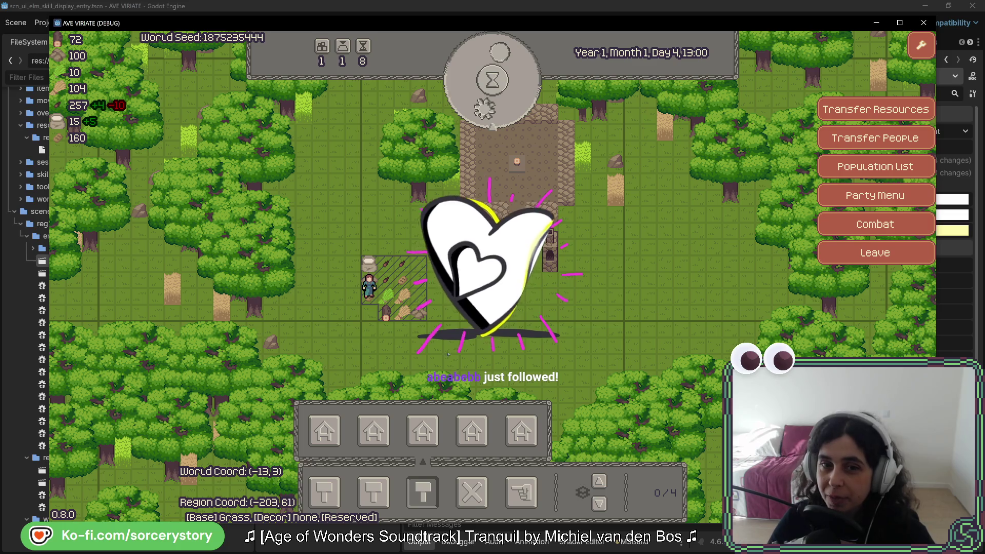
Inspect the farm tile's resource pile, then cycle the inspector to Character9 on that tile.
left_click(386, 297)
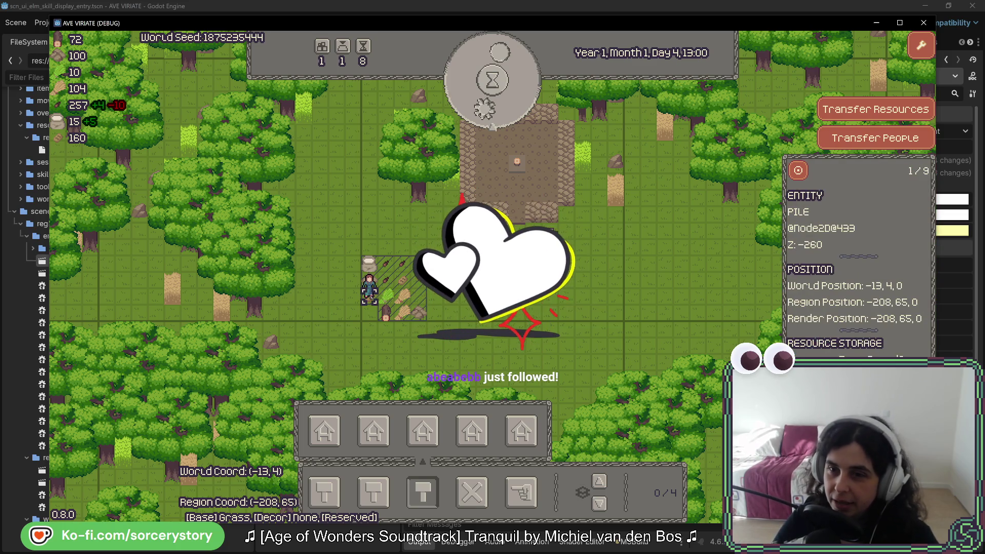
left_click(358, 291)
left_click(359, 294)
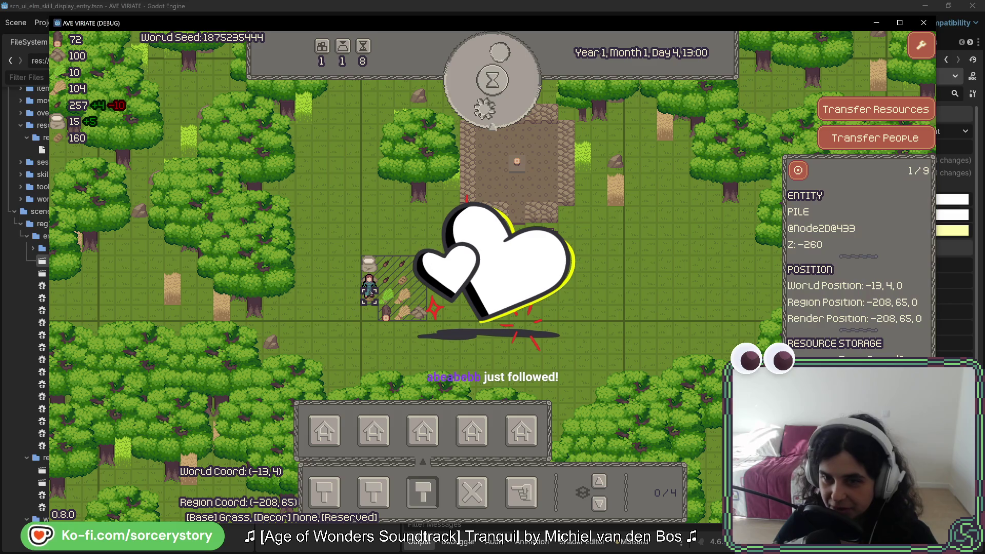
left_click(364, 303)
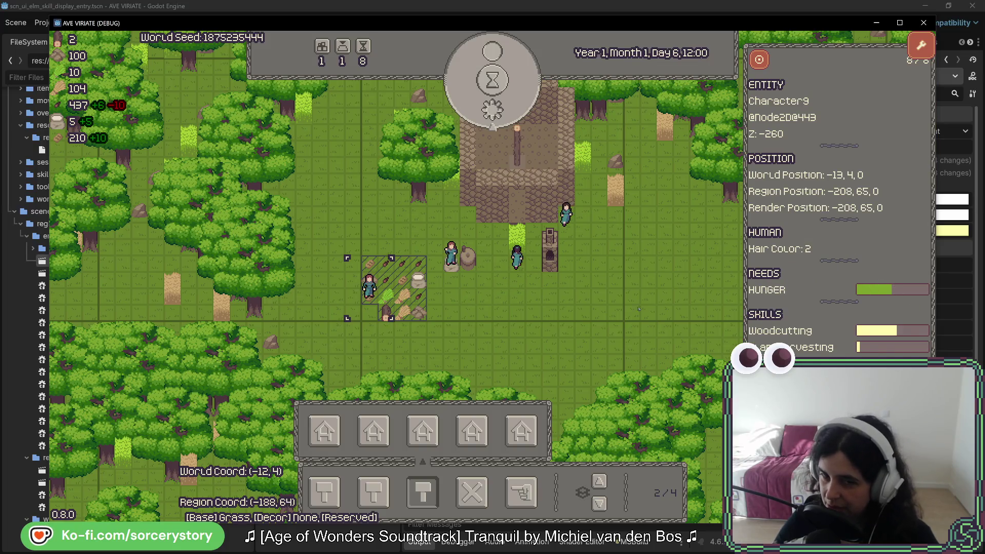
left_click(484, 141)
Check the residents list, then reopen Character9's details to view its Woodcutting skill bar.
left_click(405, 280)
left_click(493, 267)
left_click(532, 289)
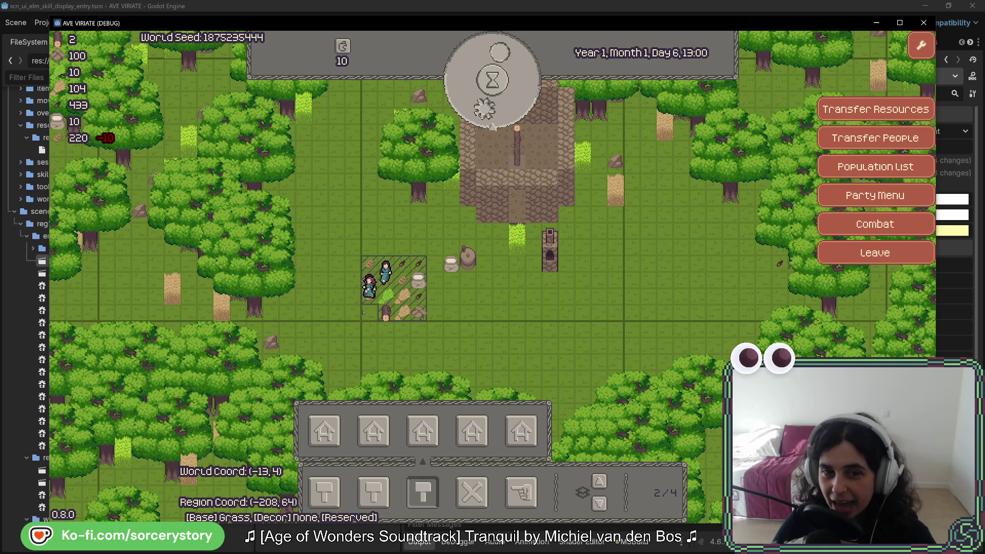
left_click(369, 290)
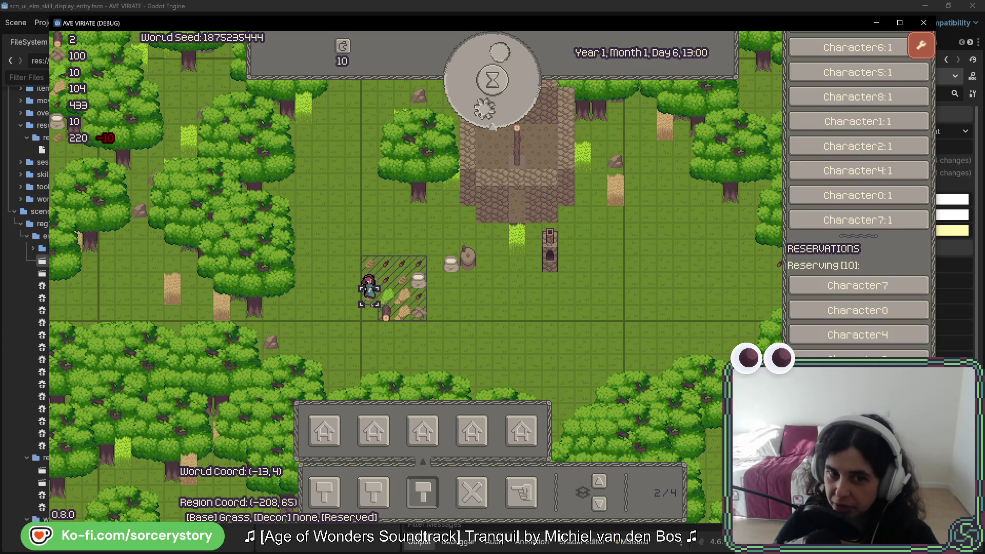
left_click(369, 289)
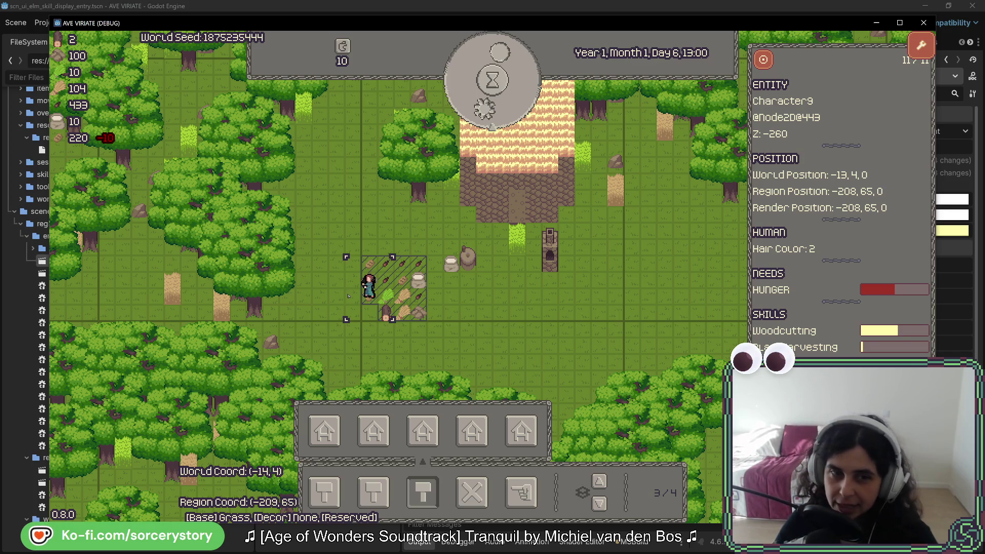
left_click(541, 286)
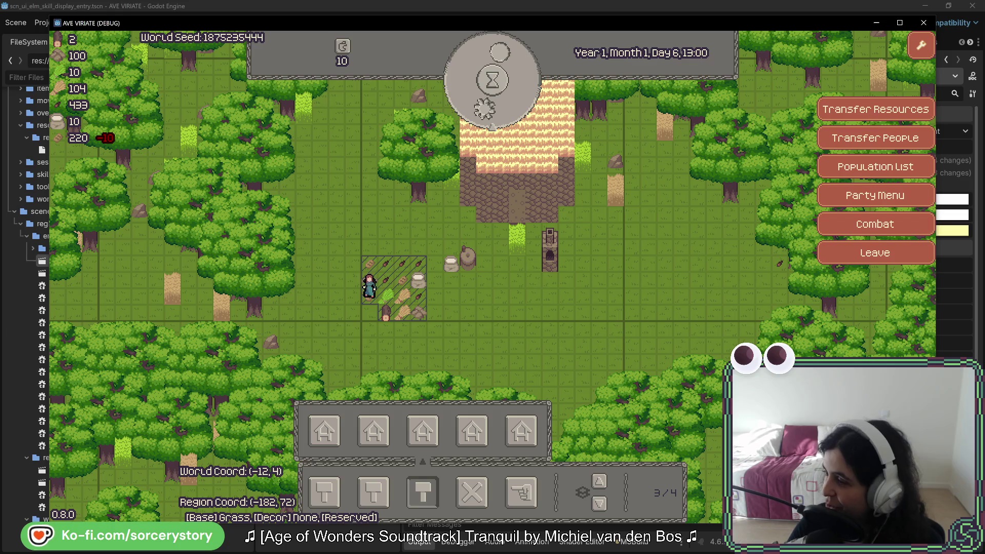
left_click(385, 313)
left_click(372, 325)
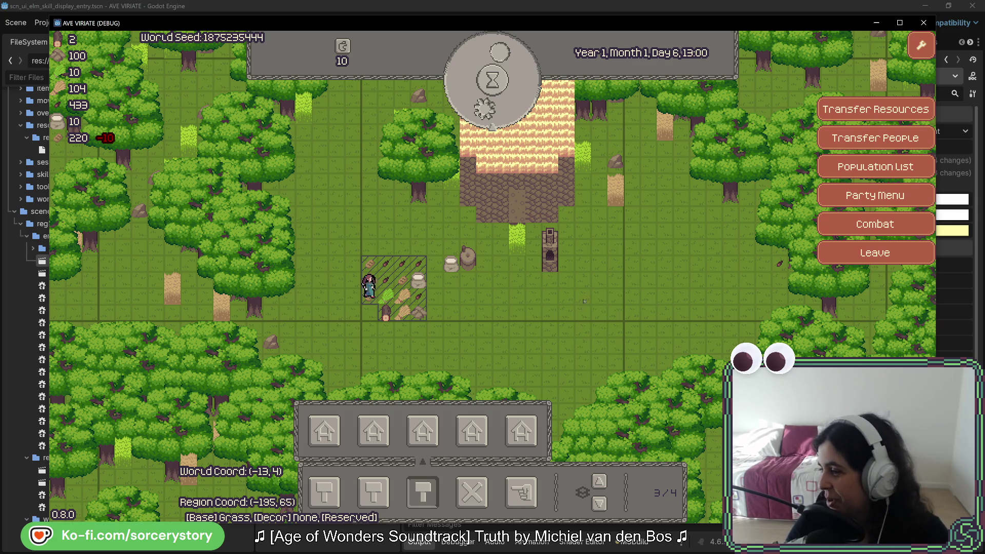
Inspect an entity on a map tile and move the image window to the screen's left-centre.
left_click(808, 173)
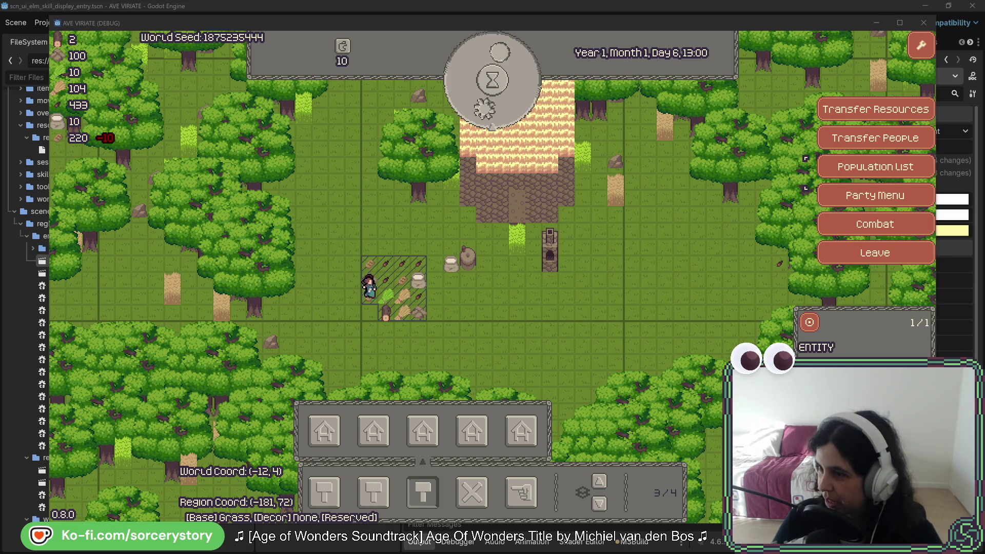
left_click_drag(698, 57, 352, 94)
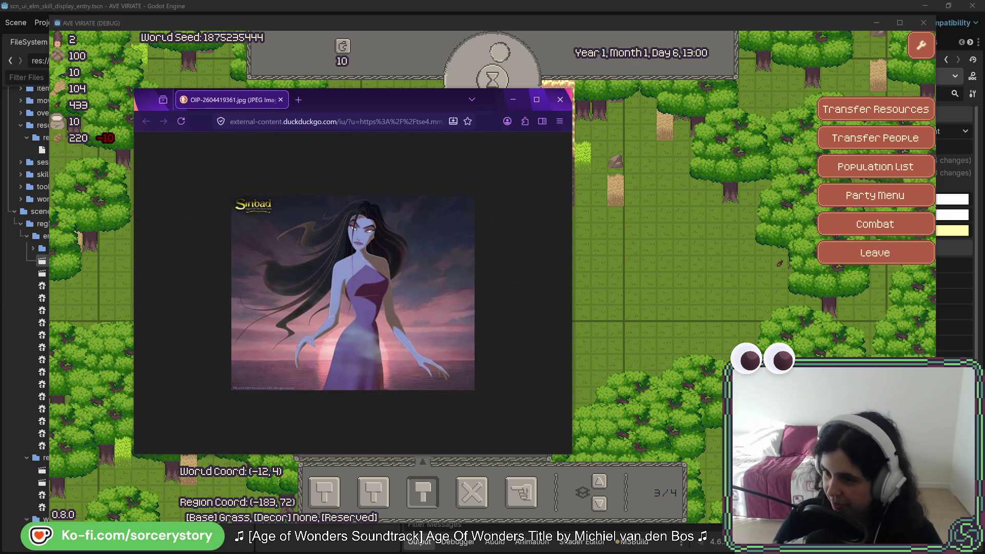
Move the Sinbad image window to the right screen edge to uncover the game map.
mouse_move(811, 187)
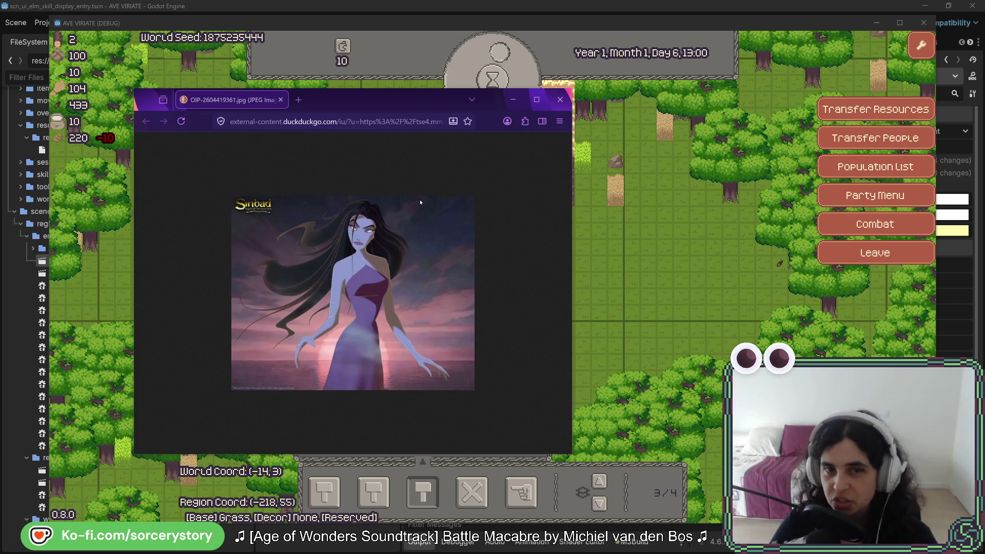
left_click_drag(360, 105, 984, 97)
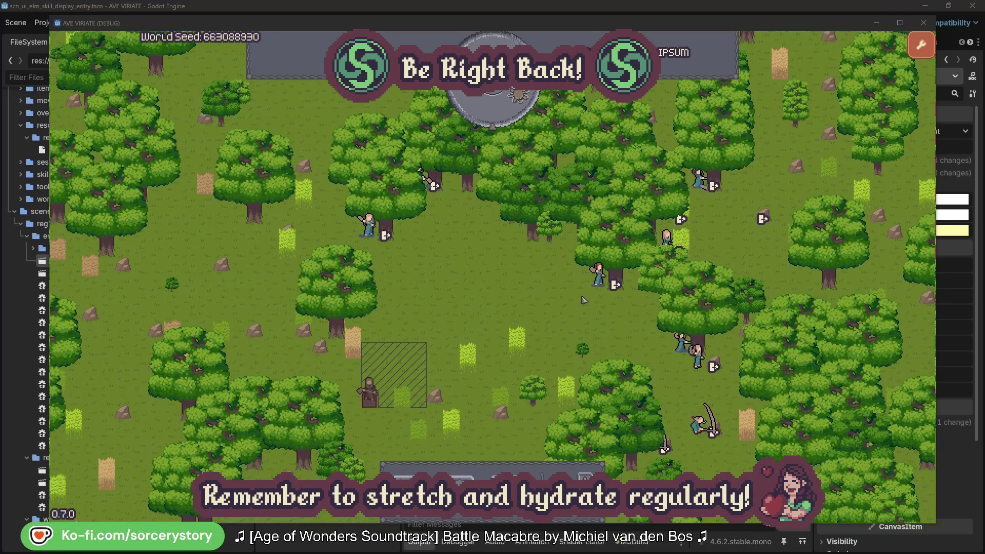
Inspect Character2, jump to the oak tree it is gathering from, and return.
left_click(599, 277)
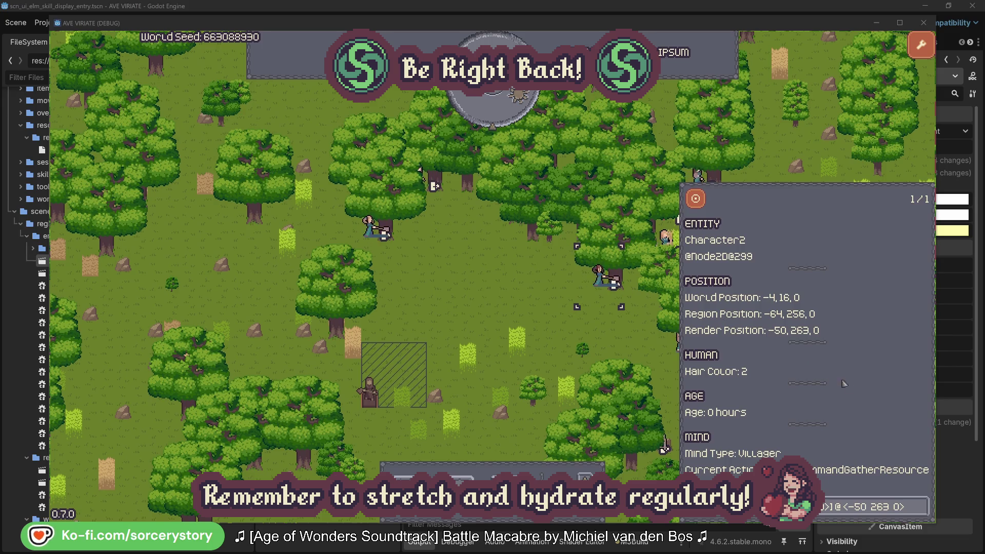
left_click(922, 509)
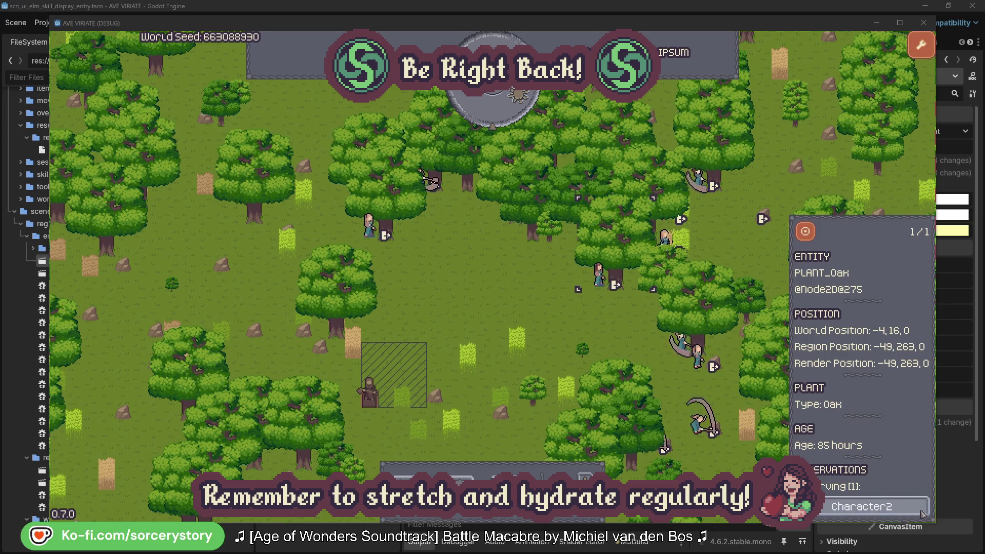
left_click(922, 514)
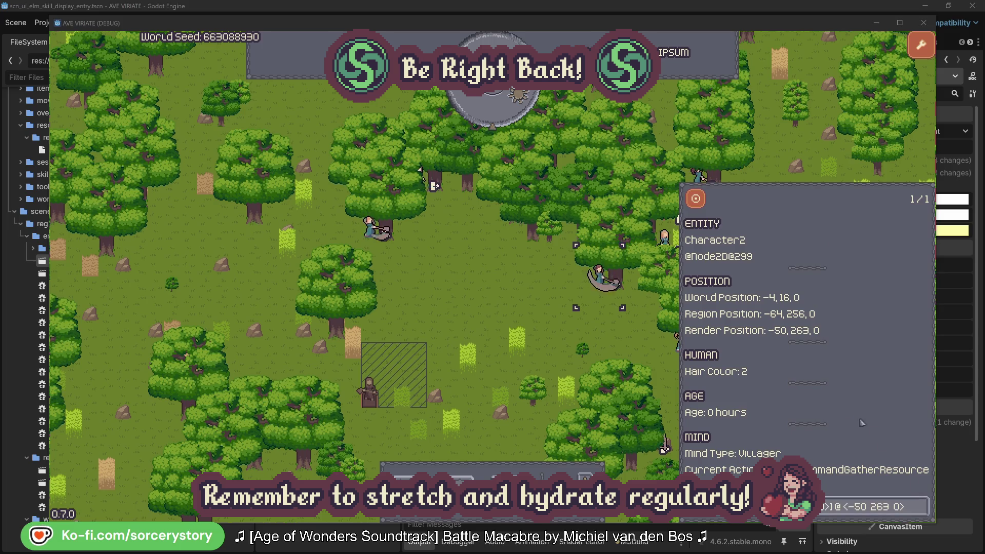
Inspect Character0 and its target oak tree, then deselect by clicking empty ground.
left_click(615, 341)
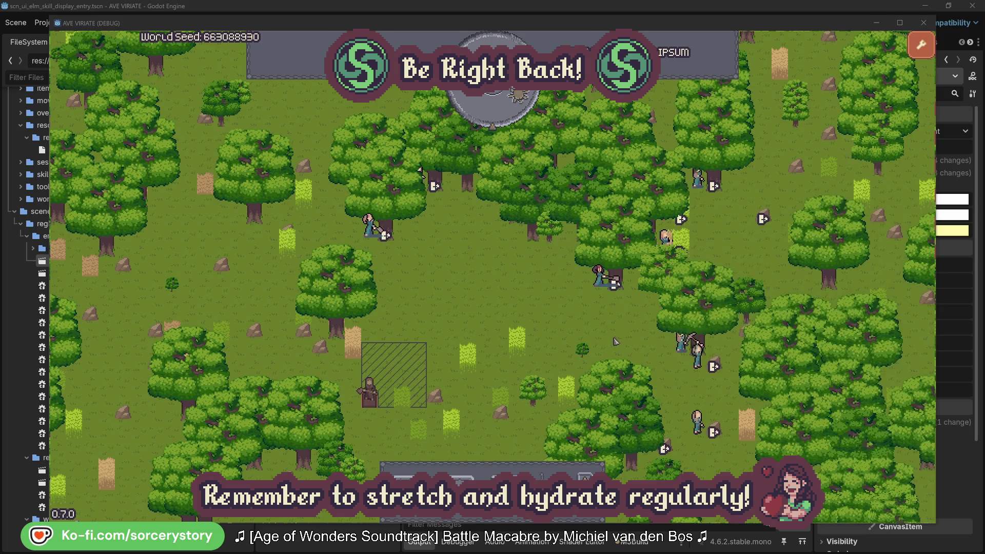
left_click(369, 227)
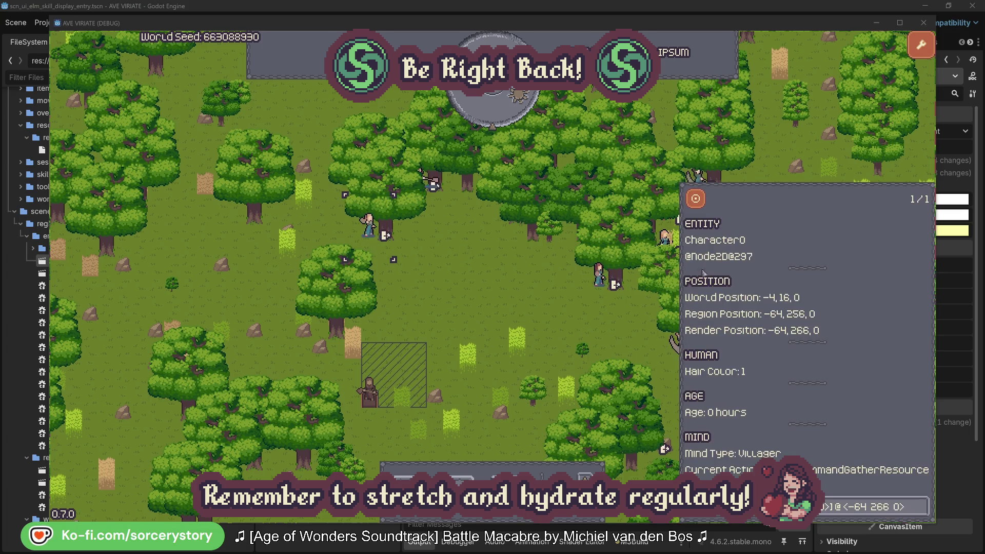
left_click(922, 504)
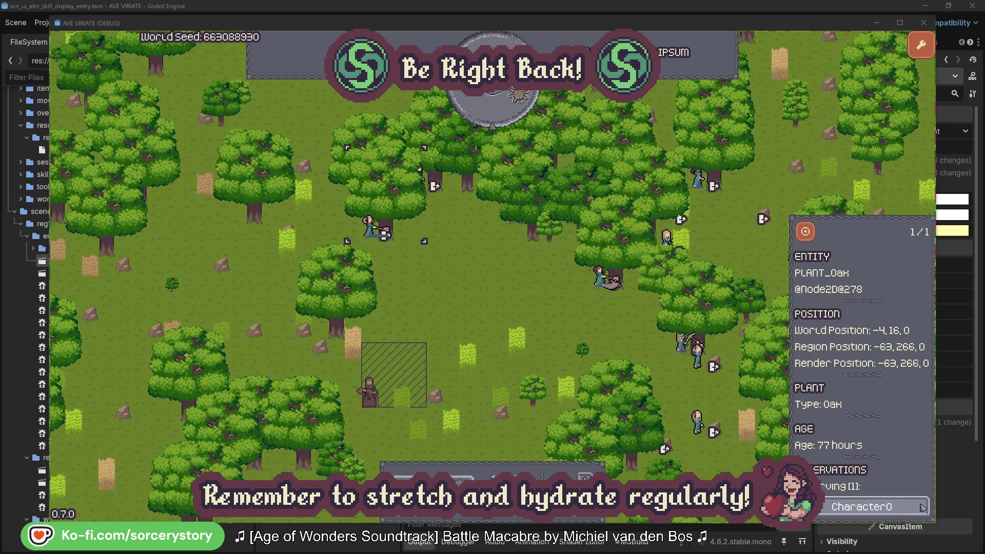
left_click(922, 507)
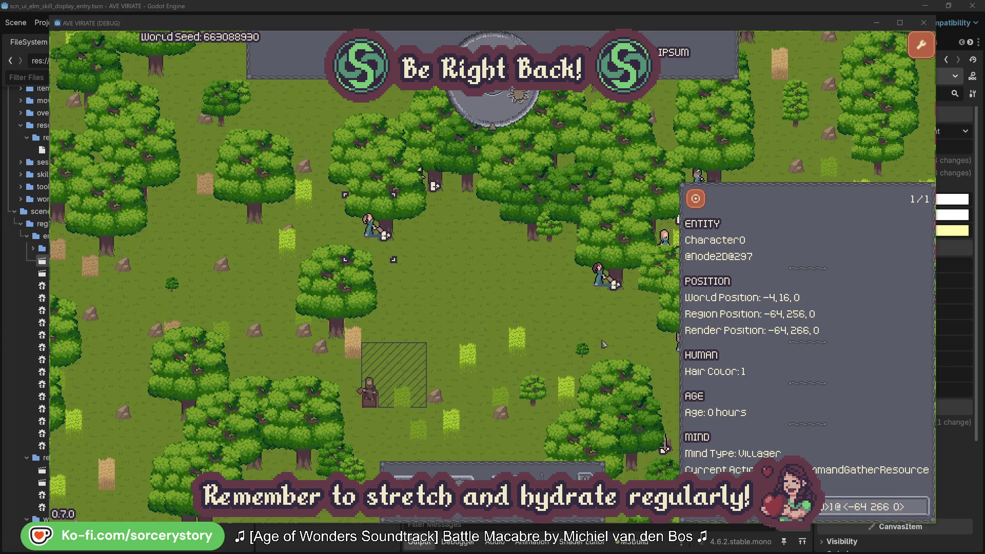
left_click(515, 309)
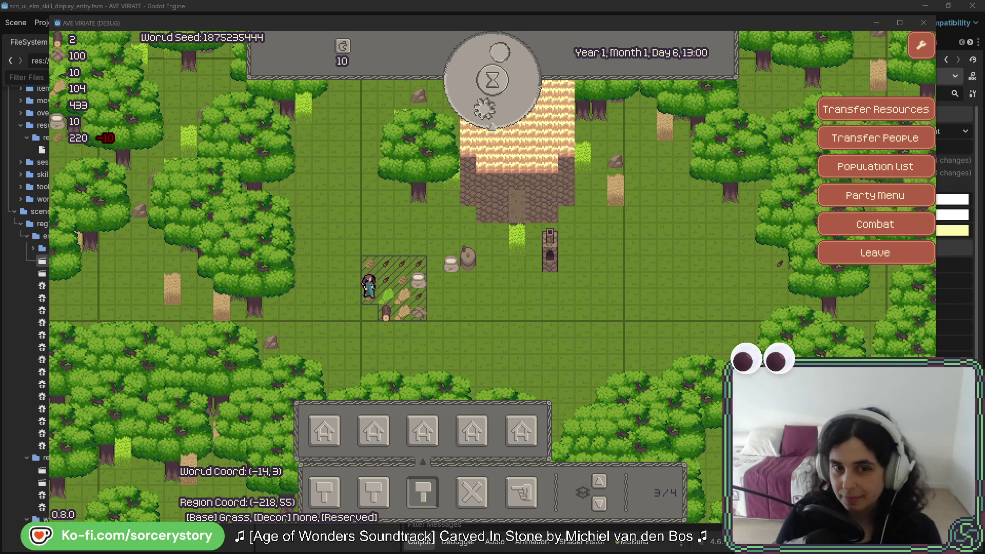
left_click(485, 310)
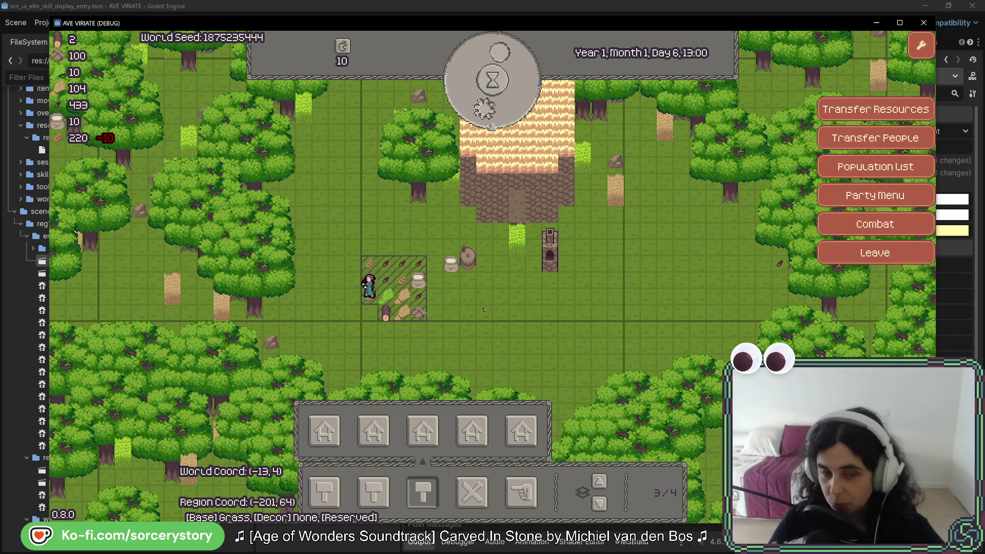
left_click(369, 290)
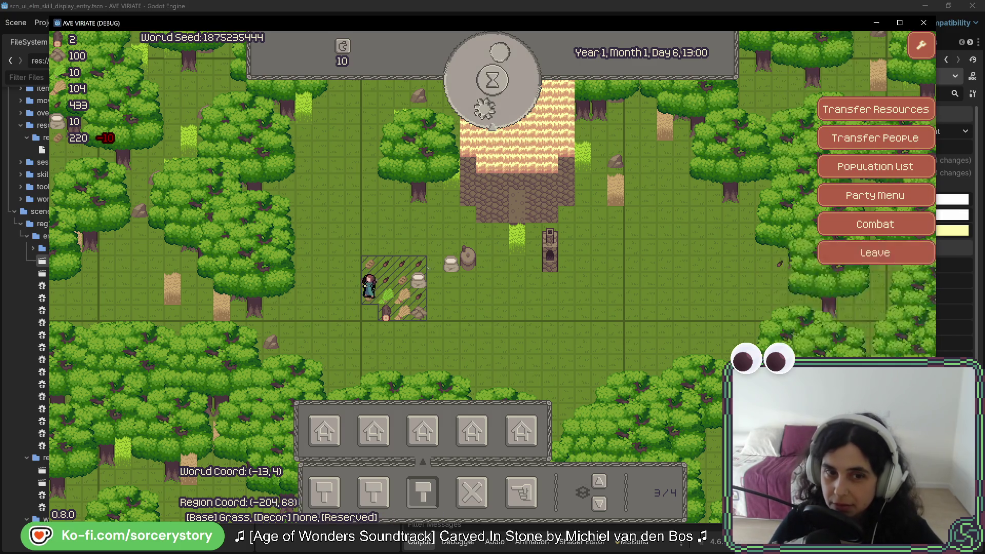
left_click(504, 379)
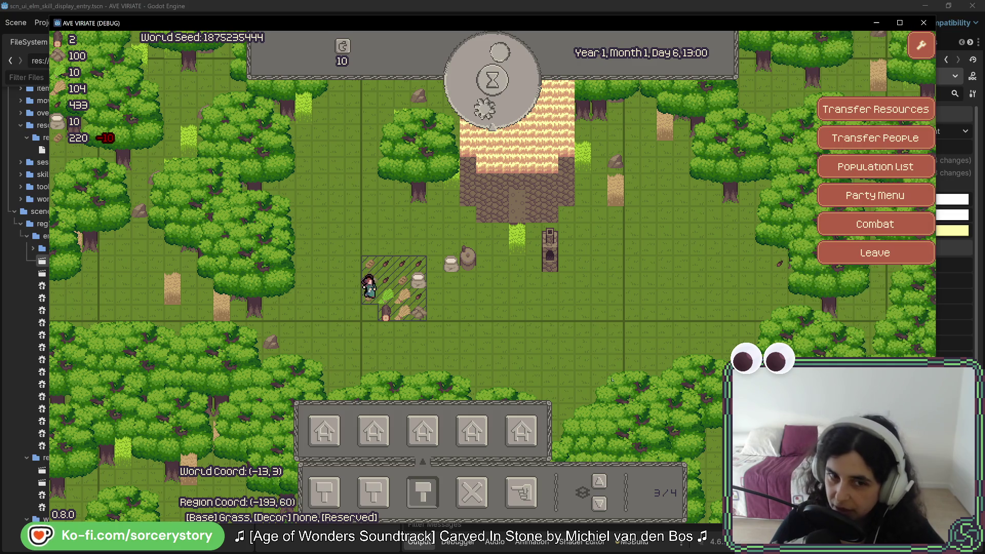